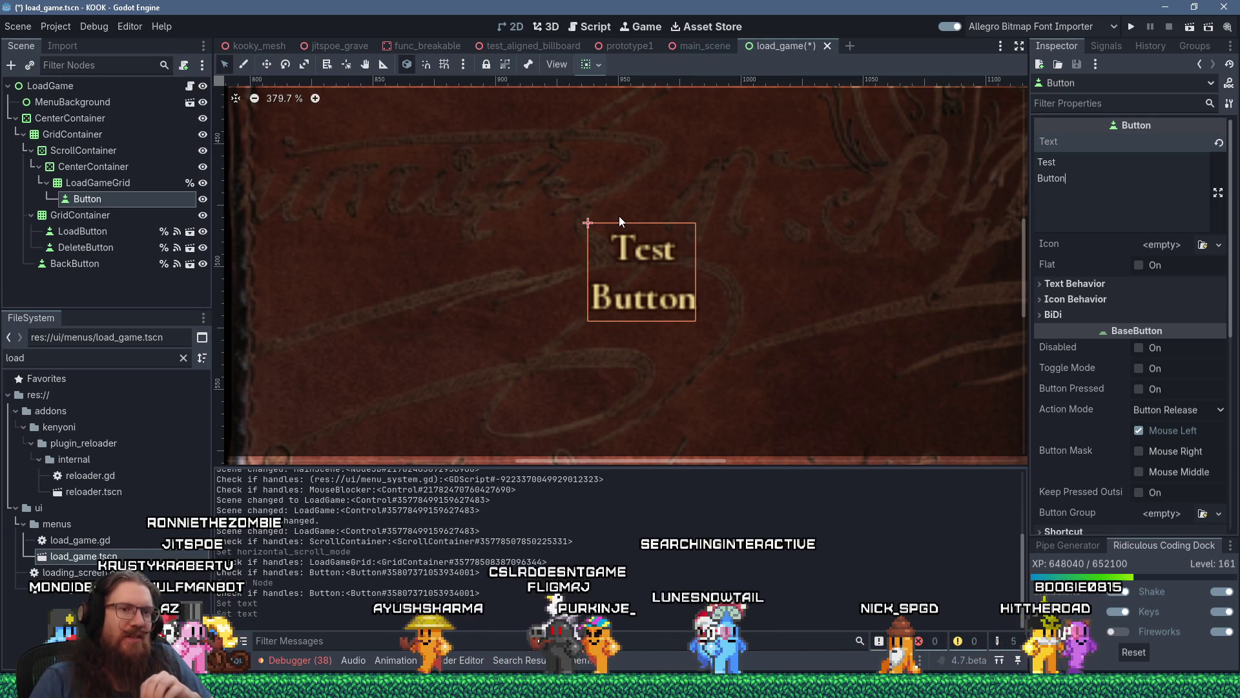
Check the current date and time, then bring up the open browser windows
key(super+alt+d)
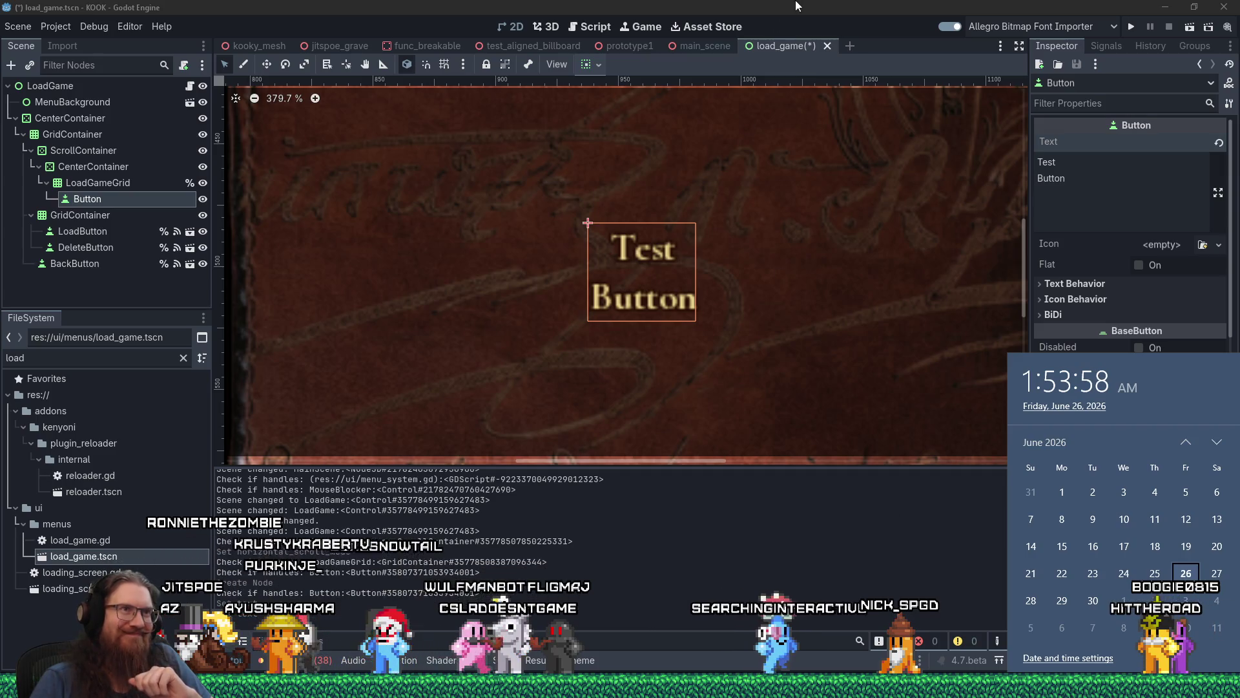
key(Escape)
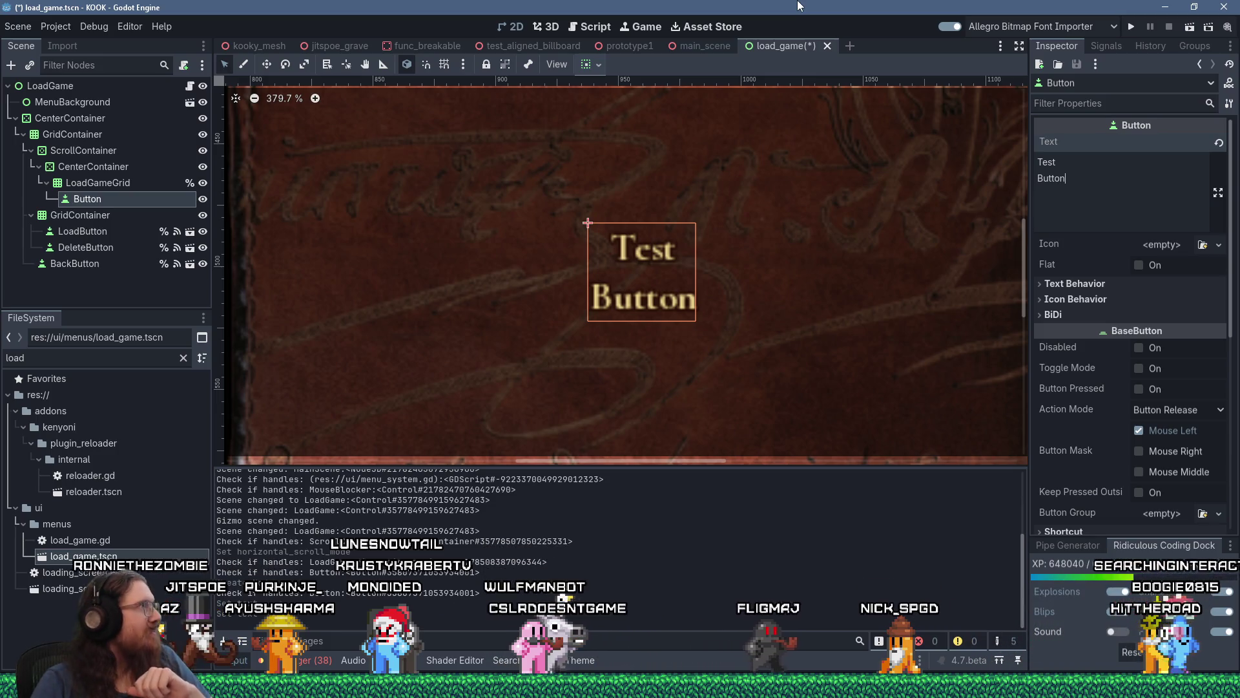
click(620, 691)
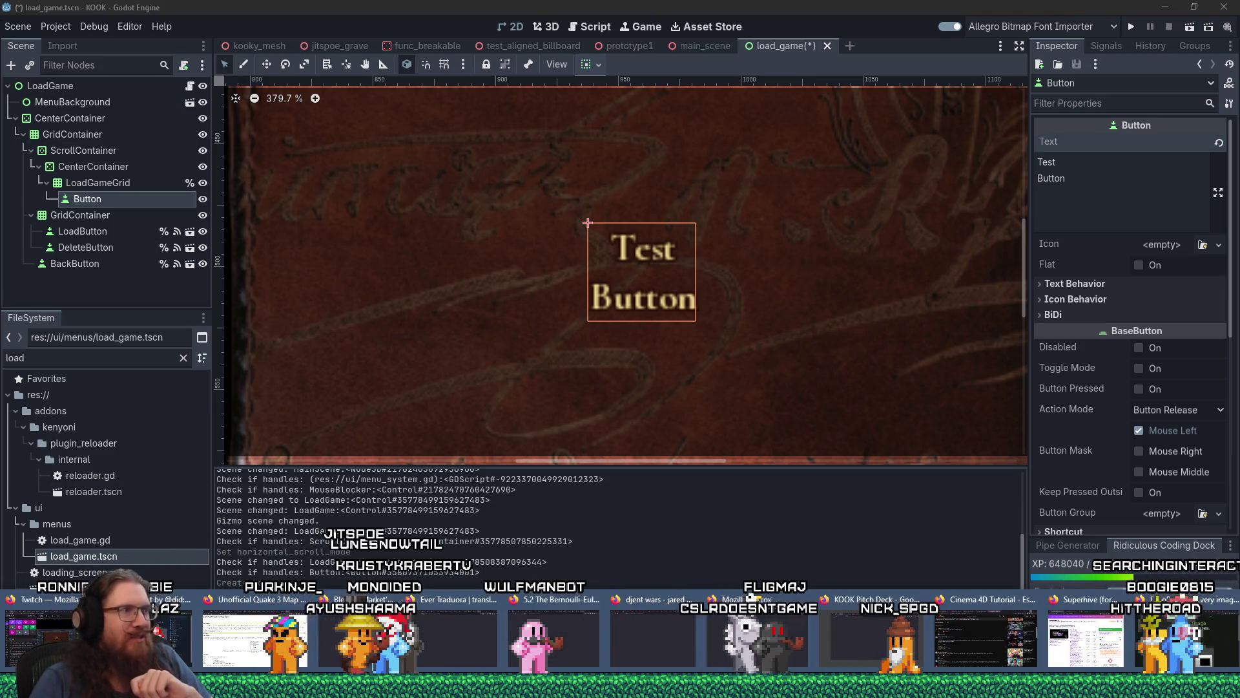
key(Escape)
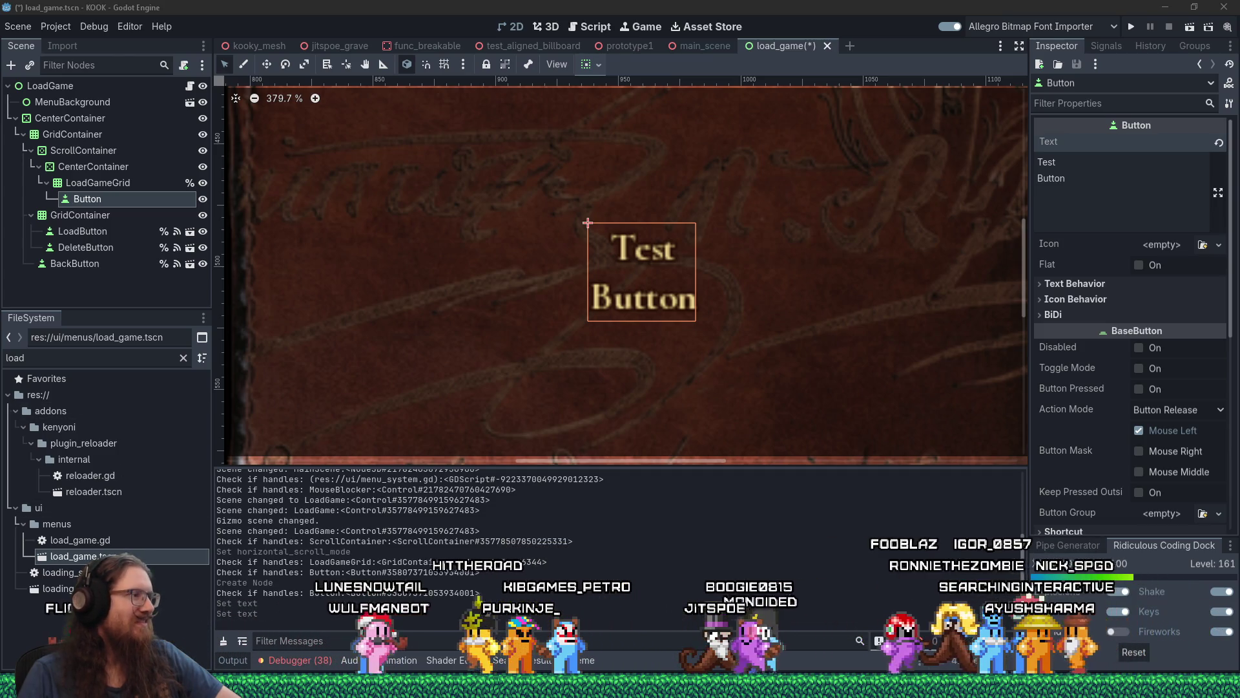
mouse_move(256, 646)
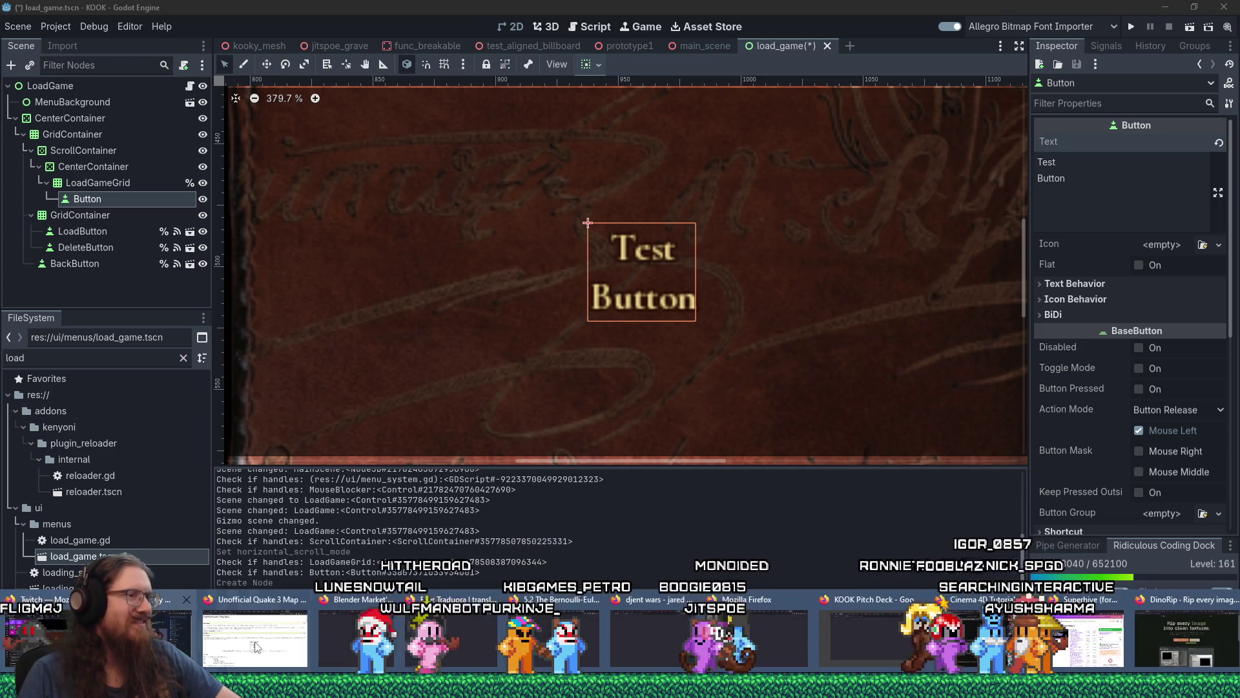
In the DinoRip Firefox window, load twitch in a new tab
click(1168, 657)
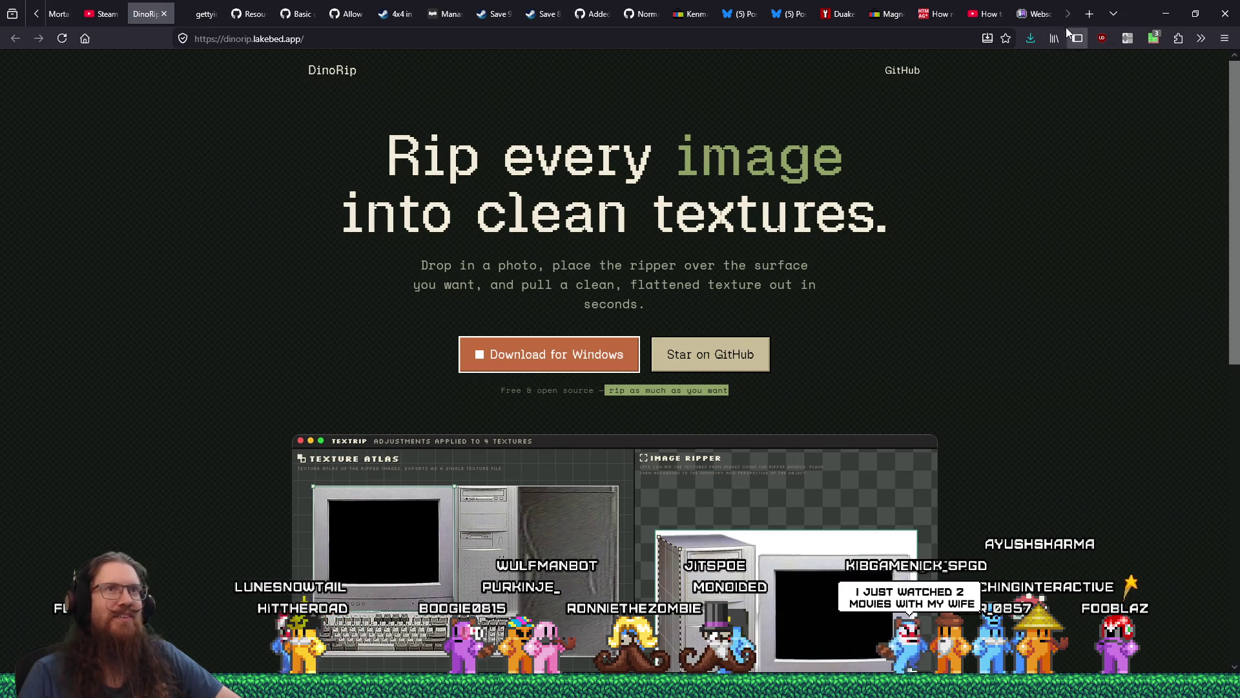
click(1082, 19)
click(880, 40)
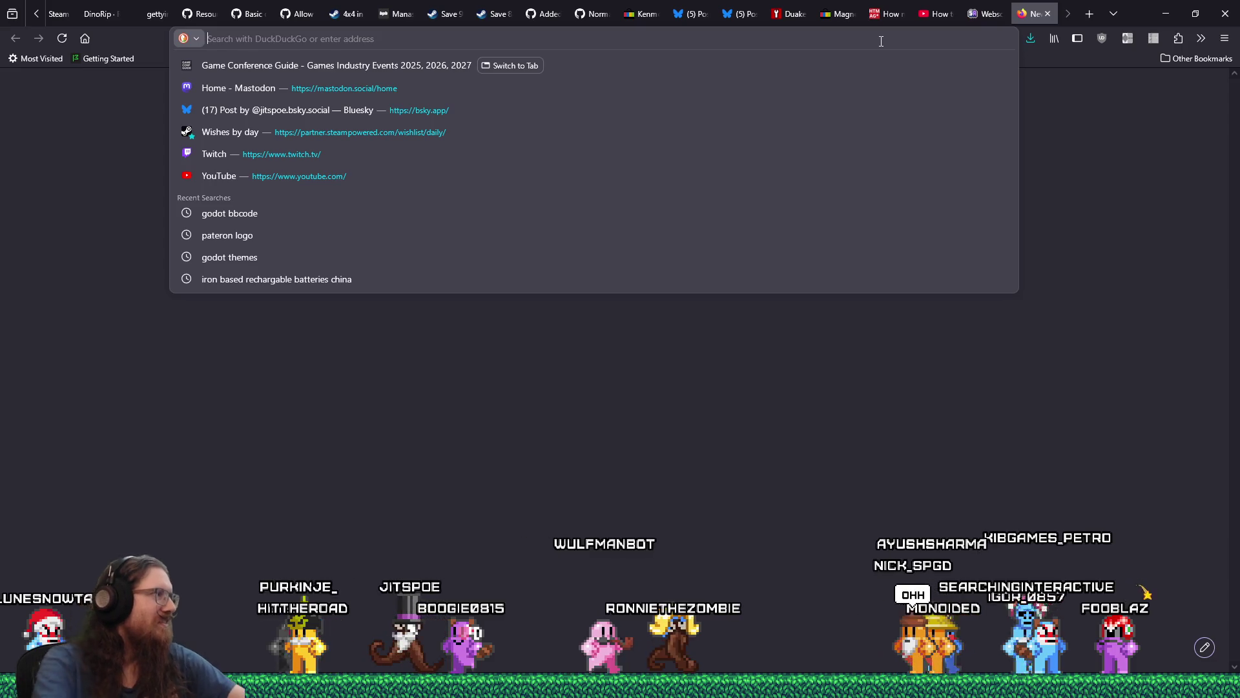
text(twitch.tv/)
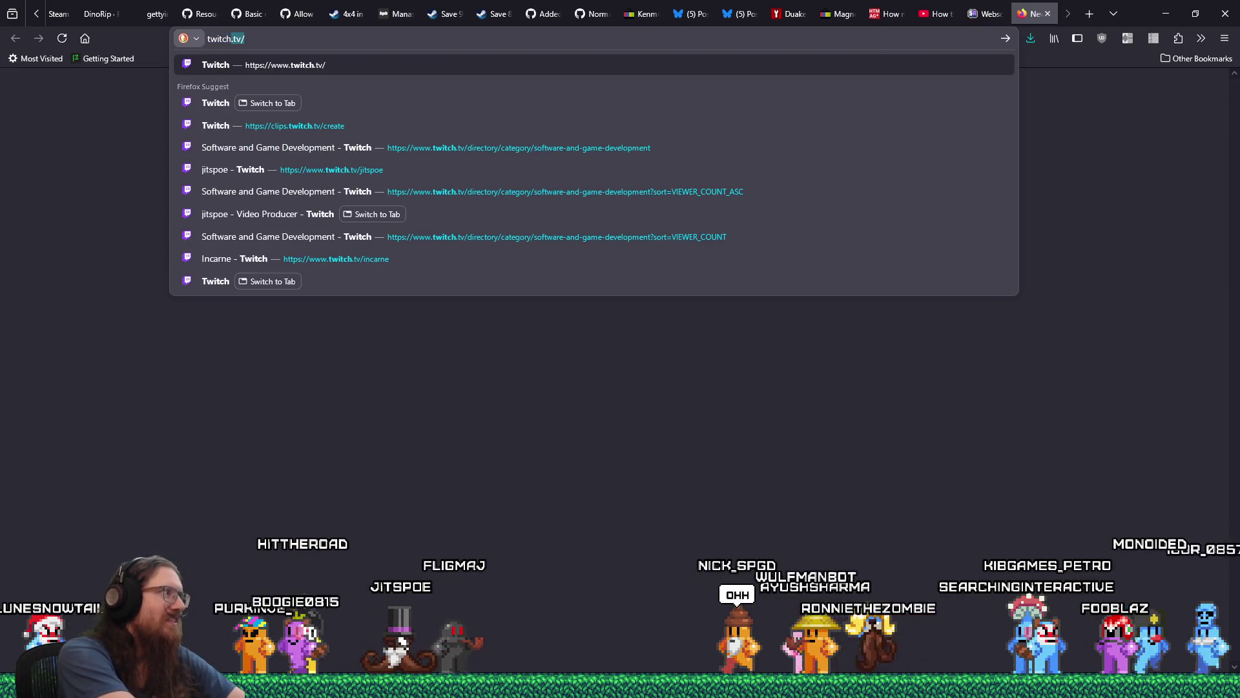
key(Return)
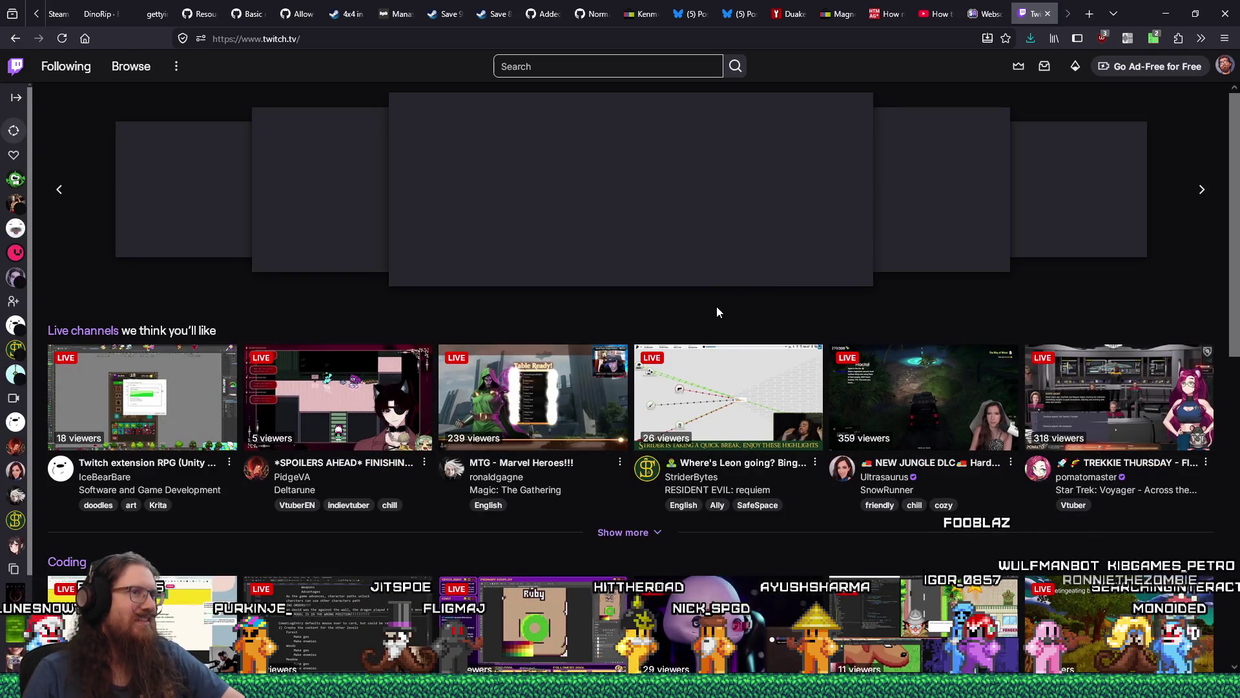
Browse Software and Game Development and open KatVolts' stream in a background tab
scroll(716, 303, down, 6)
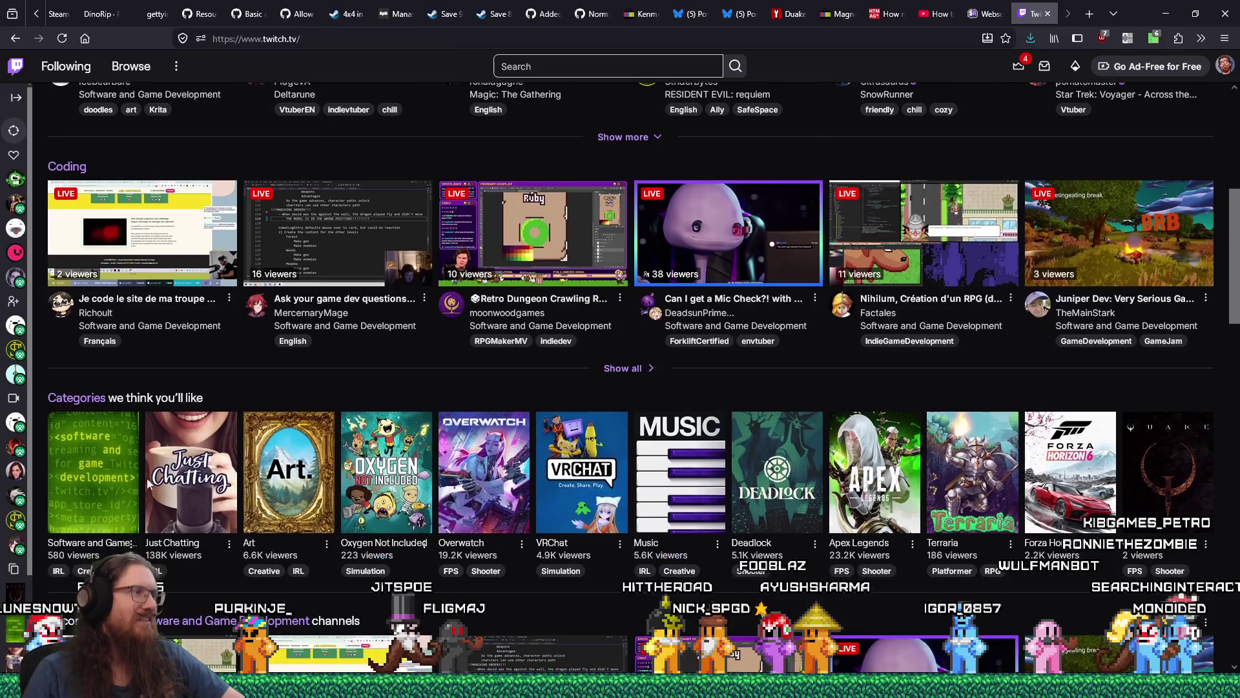
click(99, 478)
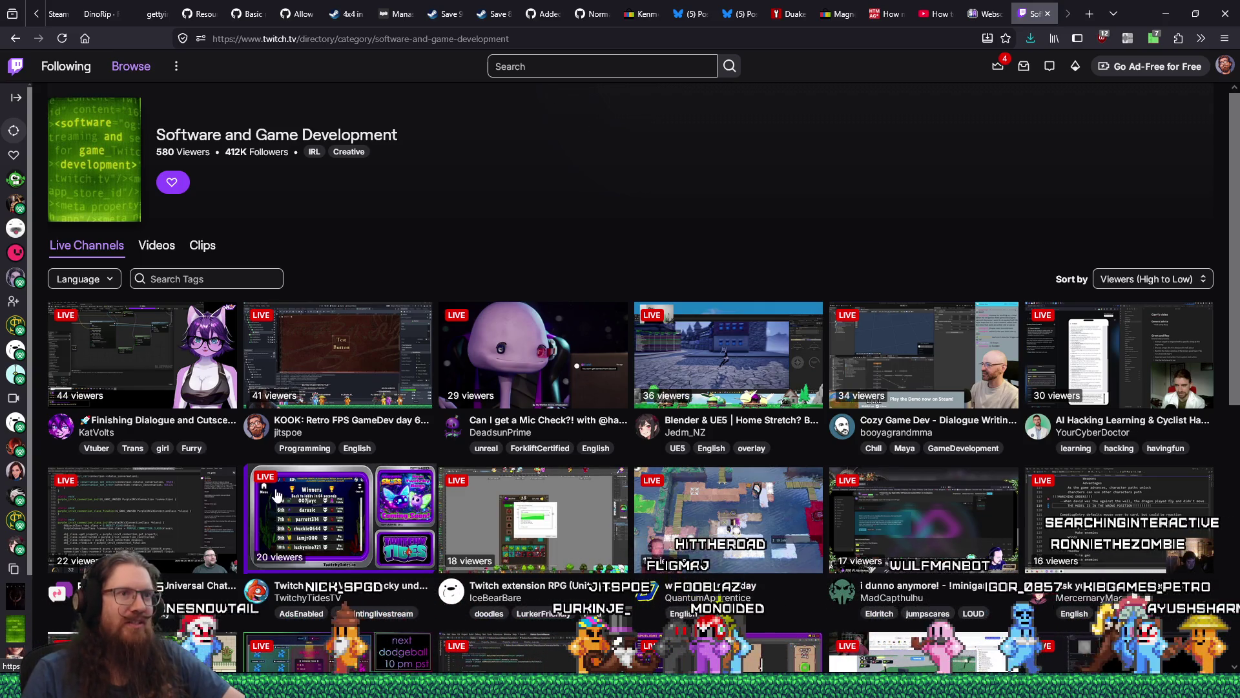
scroll(276, 494, down, 3)
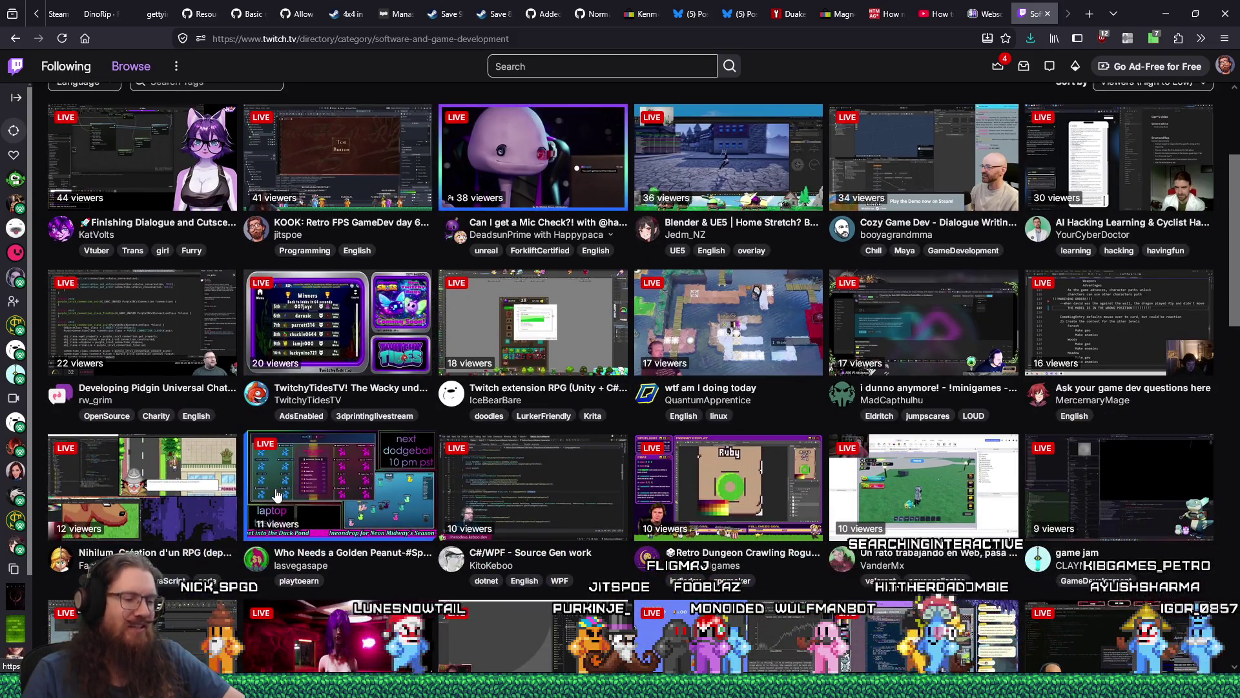
scroll(277, 494, up, 3)
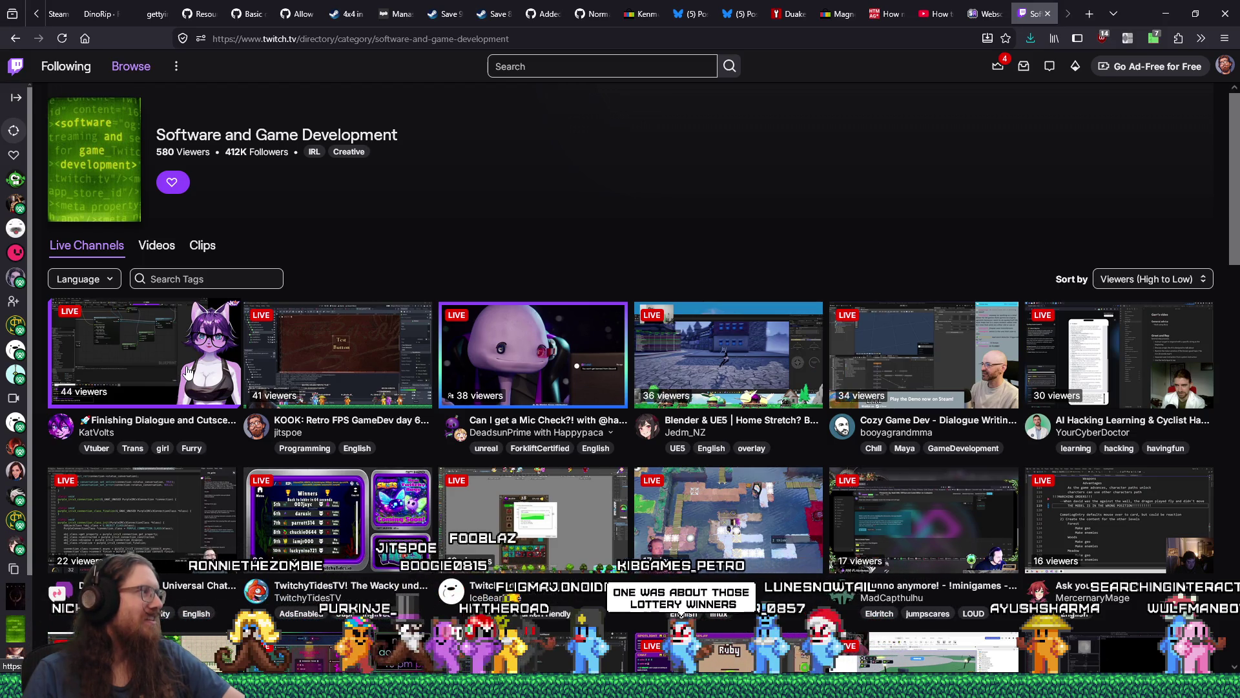
middle_click(166, 372)
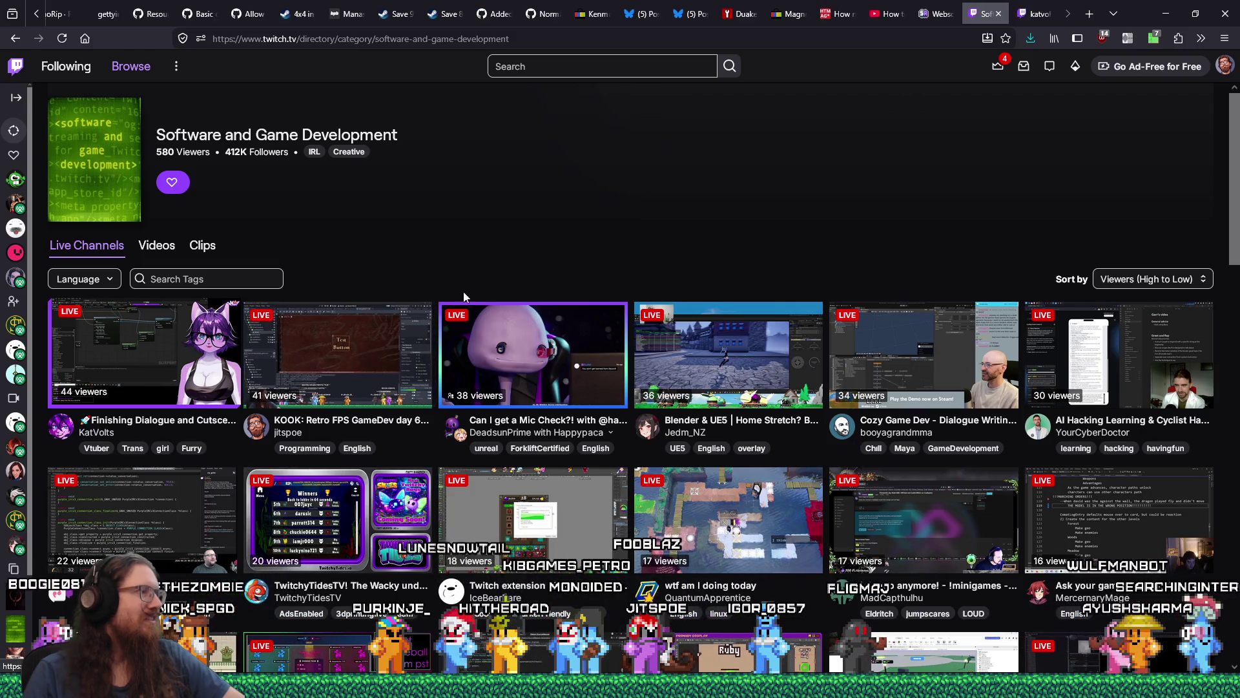
Switch to the katvolts tab and copy the channel name KatVolts below the player
click(1036, 19)
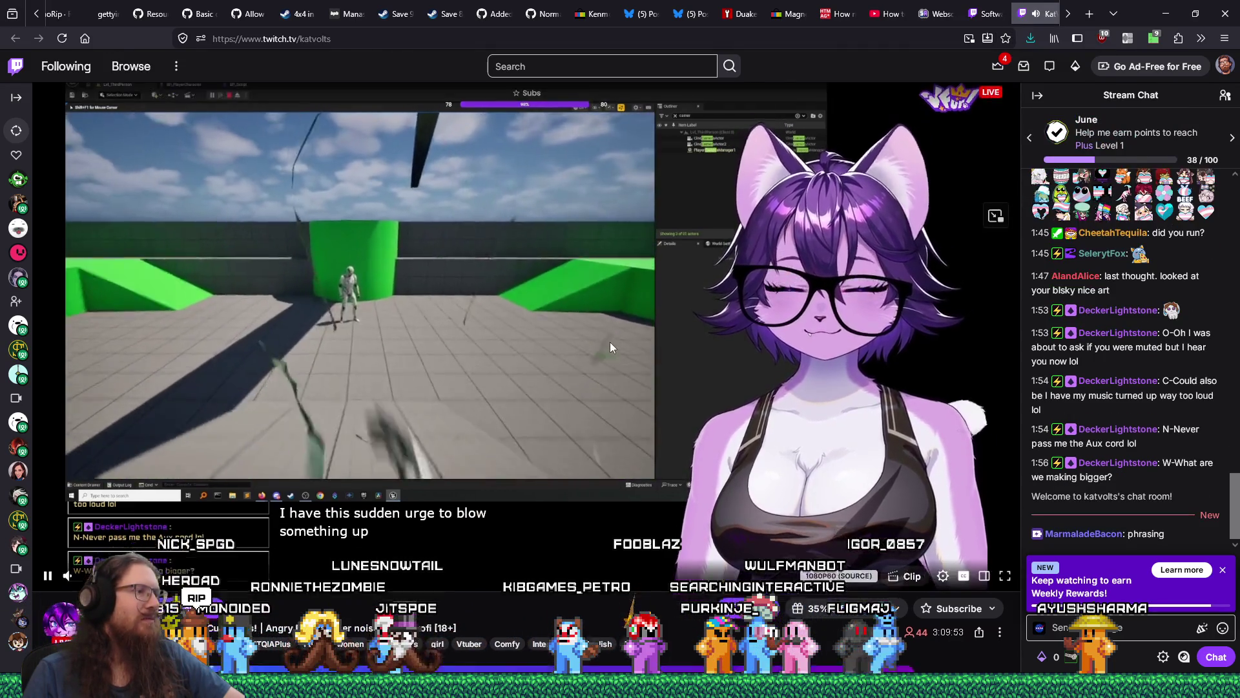
mouse_move(610, 342)
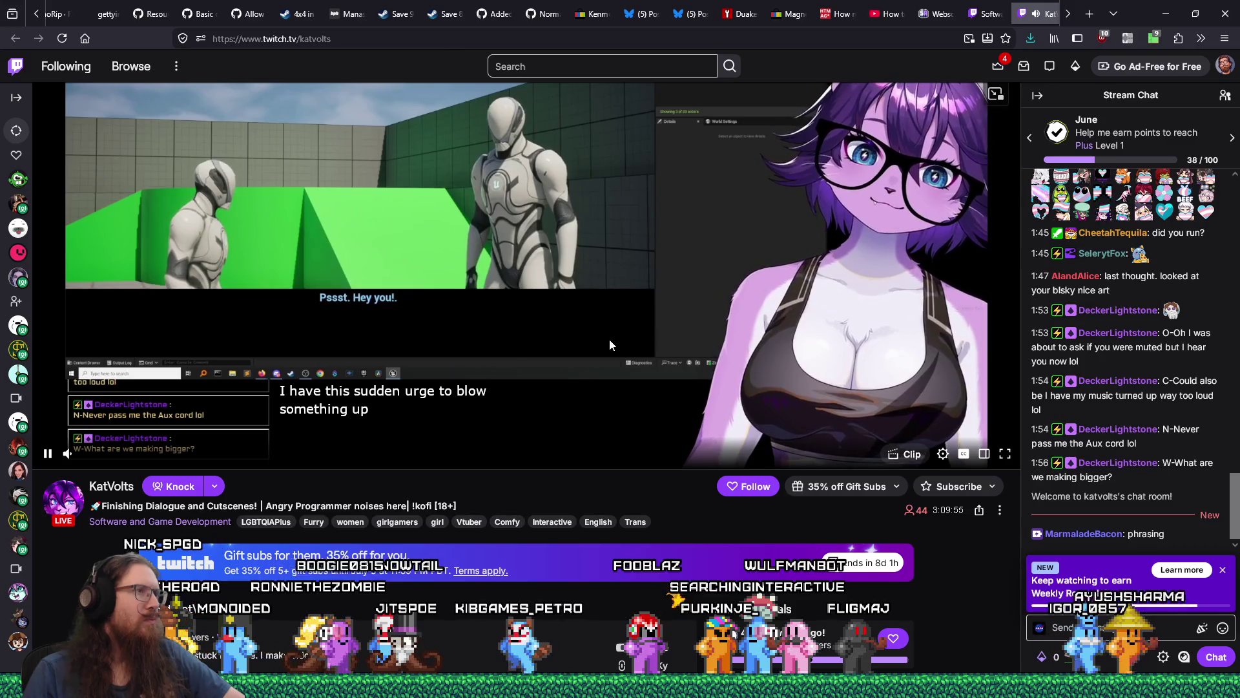
scroll(610, 346, up, 1)
scroll(610, 339, up, 1)
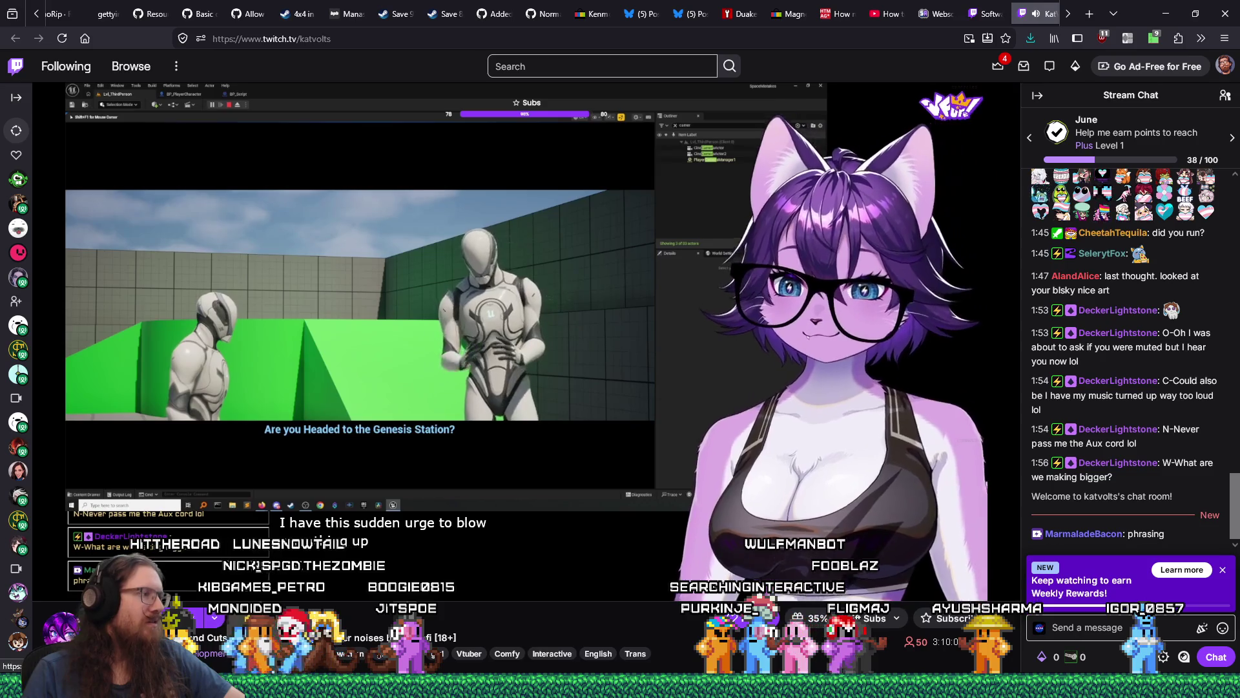
right_click(133, 613)
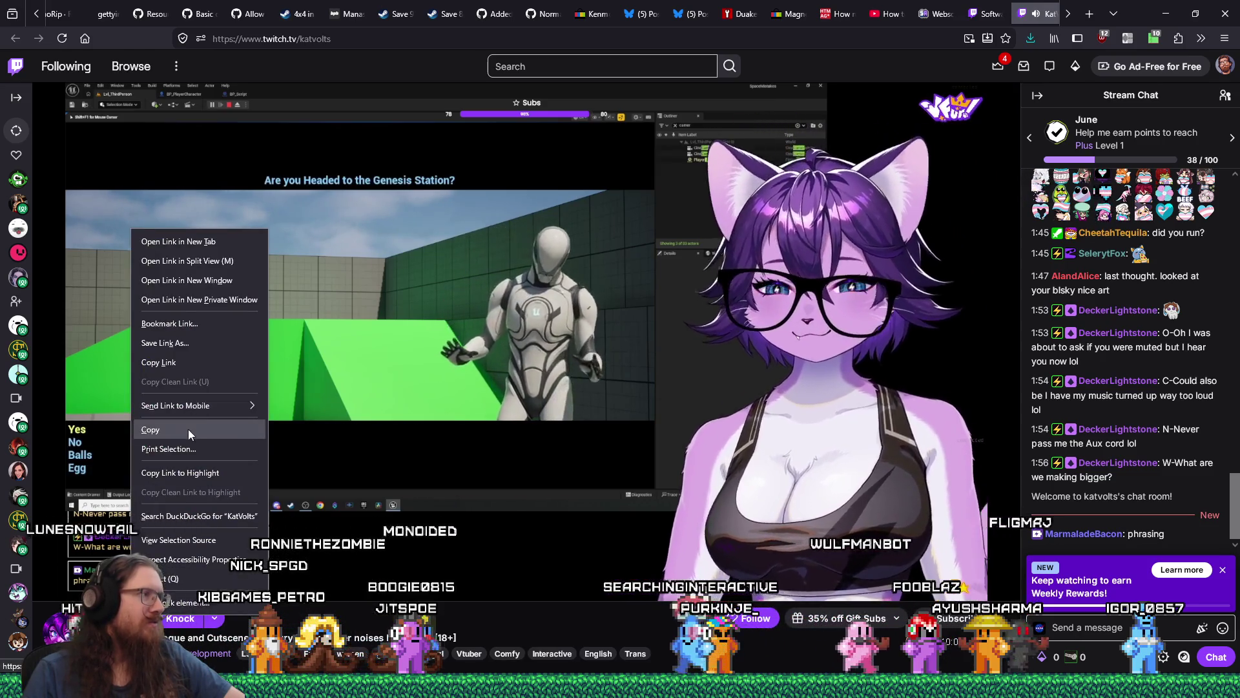
click(190, 432)
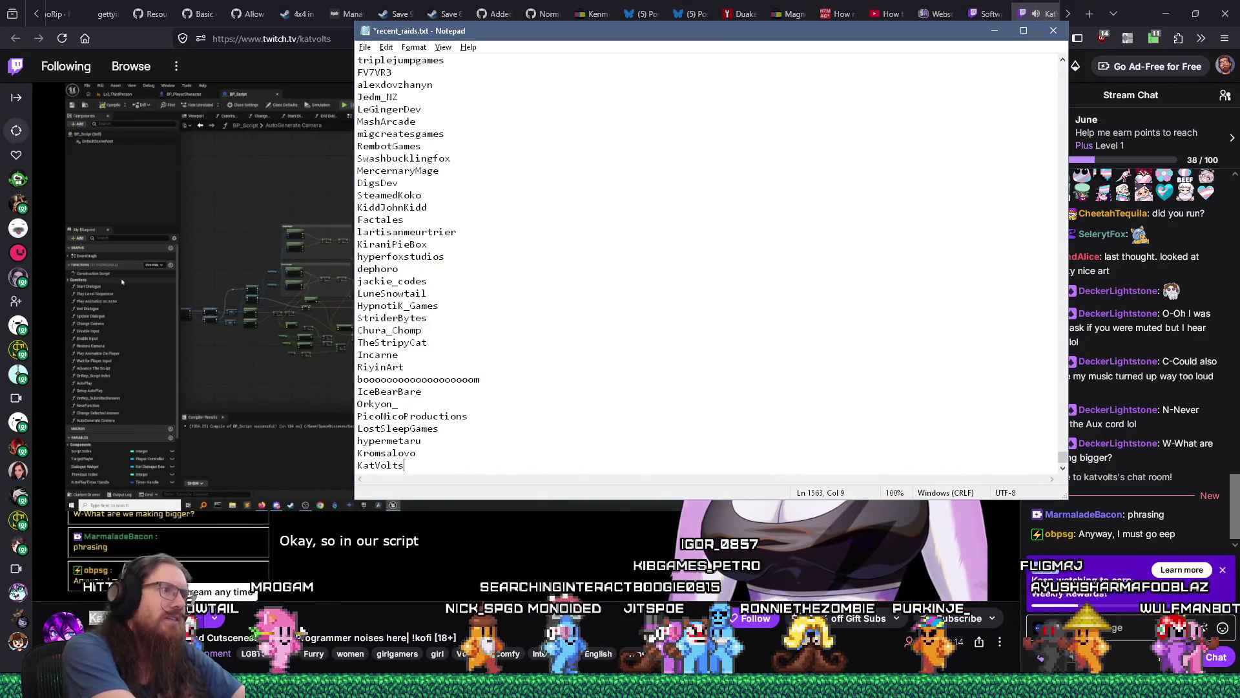
End the KatVolts line in recent_raids.txt with a new line and return to Firefox
key(Return)
key(alt+Tab)
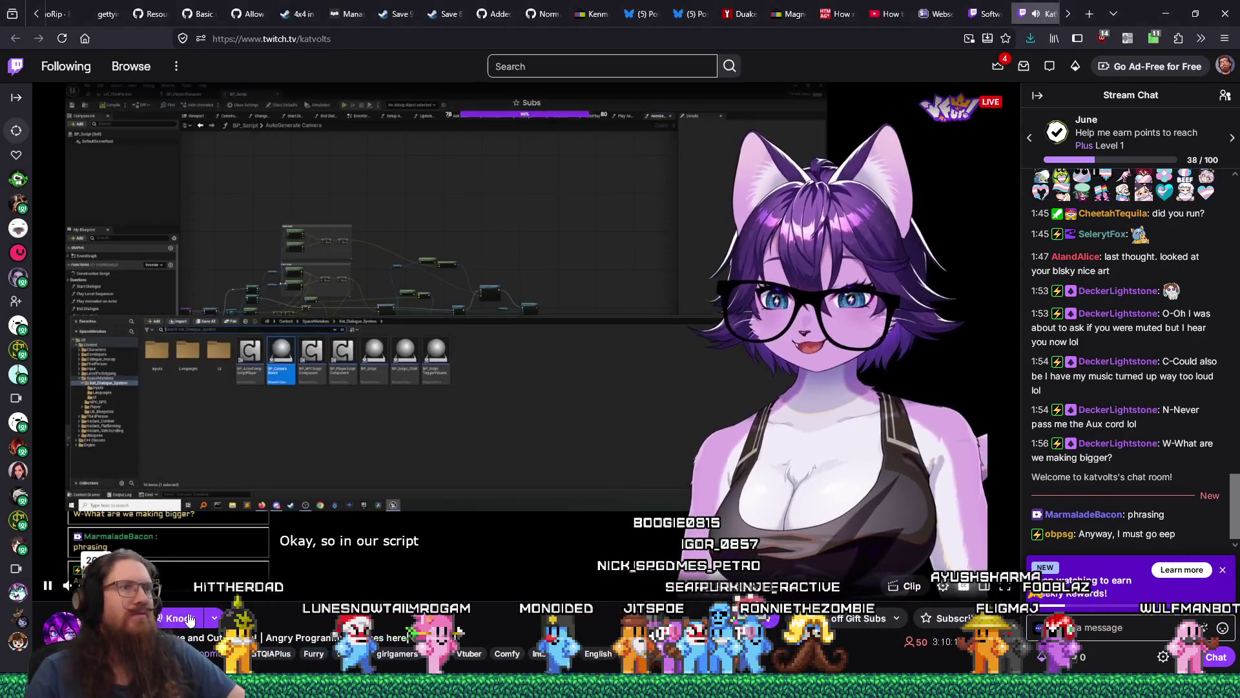